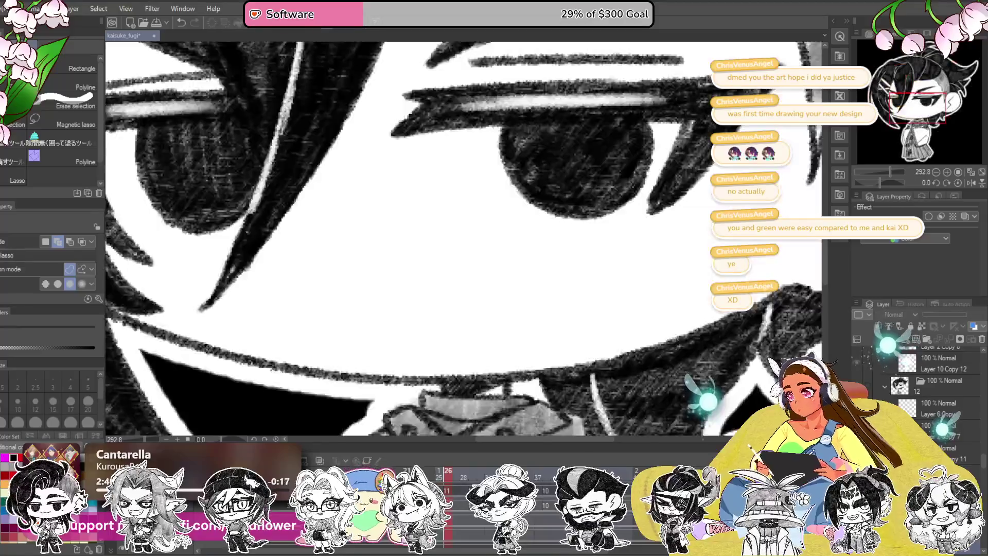
scroll(916, 409, down, 2)
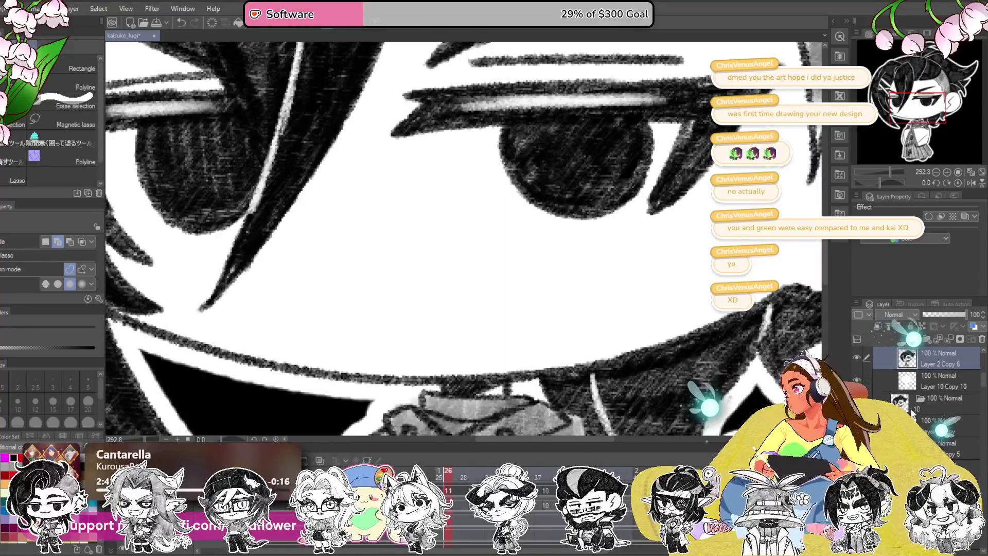
Draw a curved closed smile below the eyes on the Layer 10 Copy 13 mouth layer
click(938, 359)
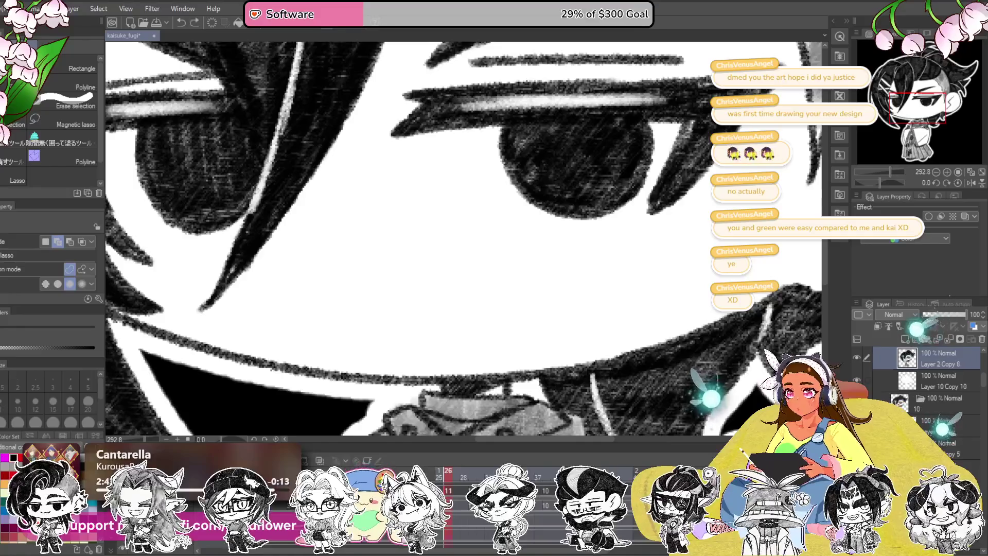
scroll(926, 394, down, 1)
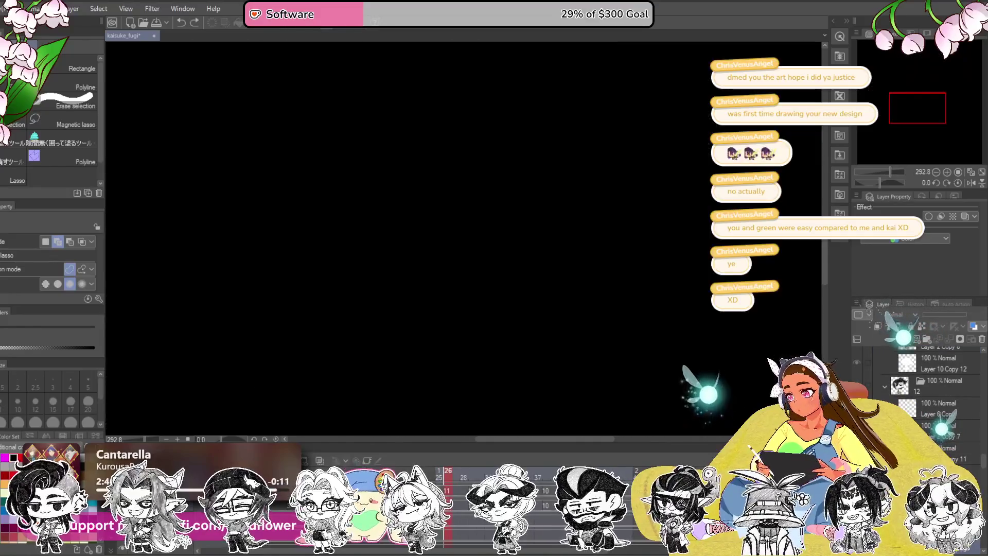
drag(313, 267, 493, 259)
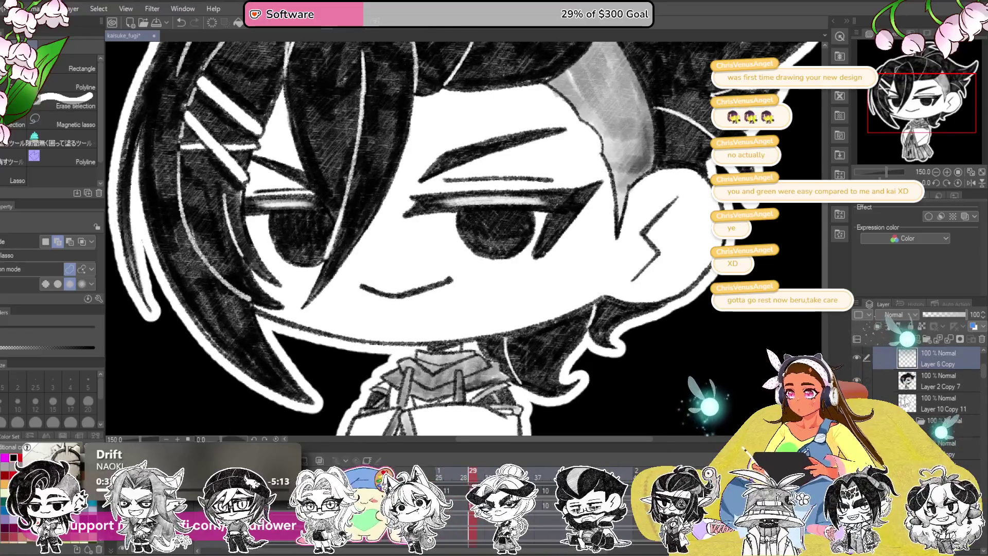
Briefly add and undo a blank layer, then lasso the open mouth and deselect it
click(932, 382)
key(ctrl+shift+n)
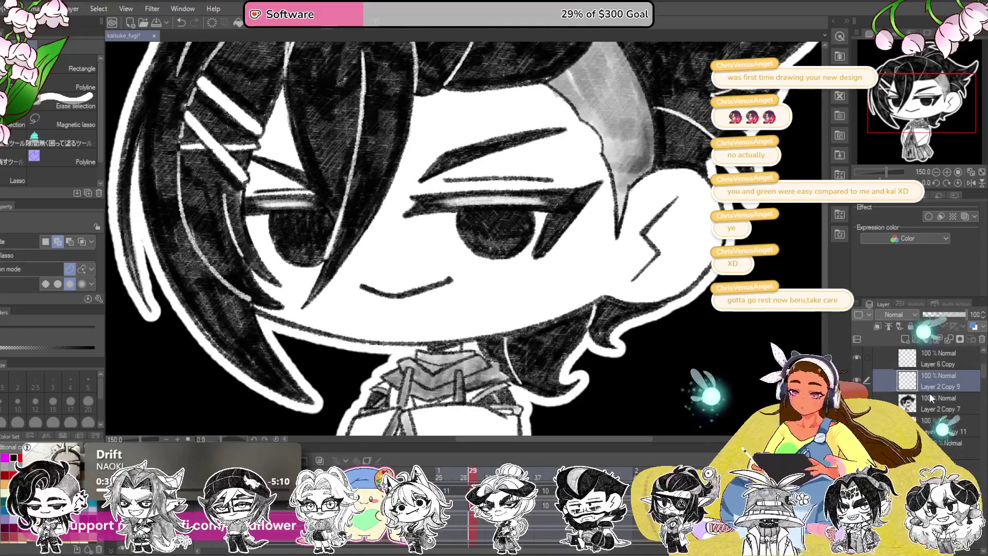
key(ctrl+z)
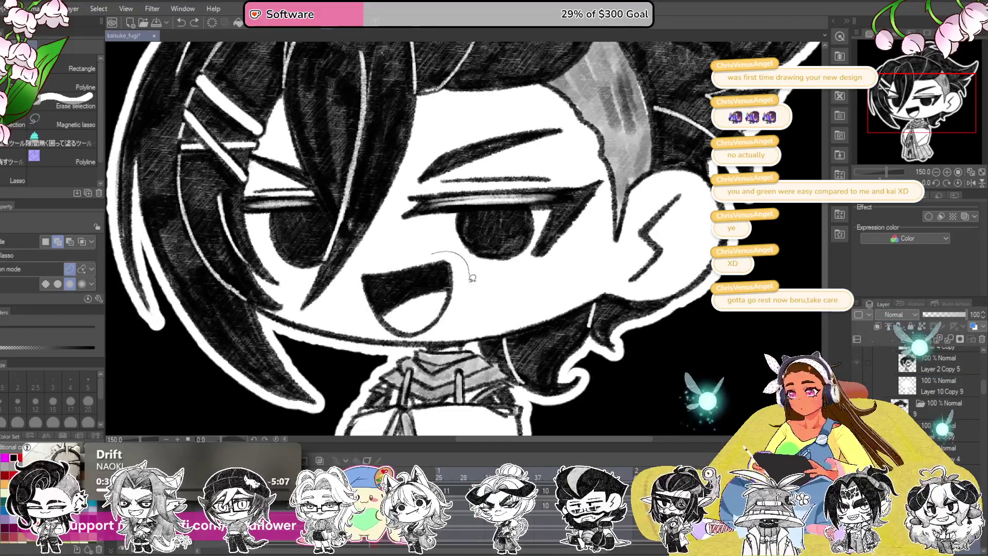
mouse_move(471, 278)
mouse_down()
mouse_move(407, 334)
mouse_move(370, 269)
mouse_up()
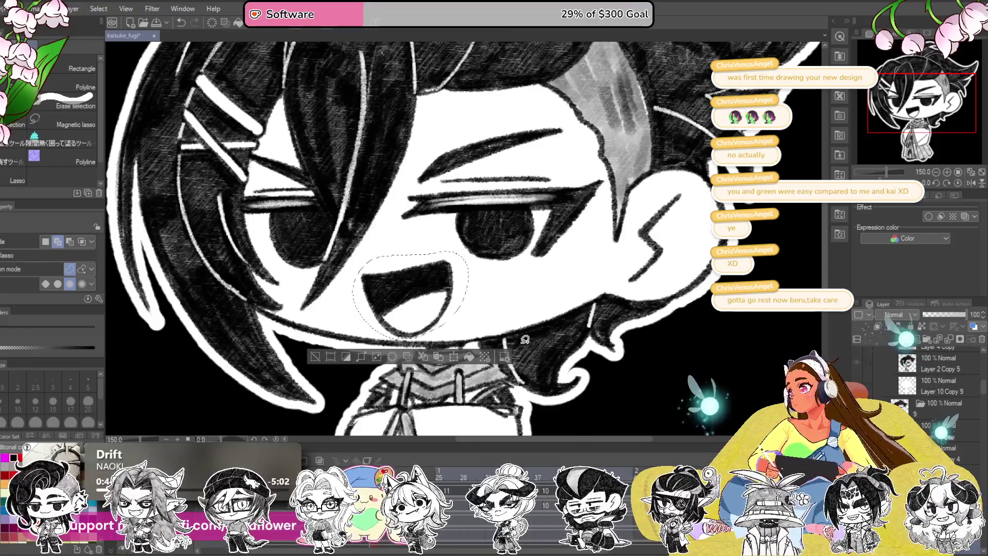
key(ctrl+d)
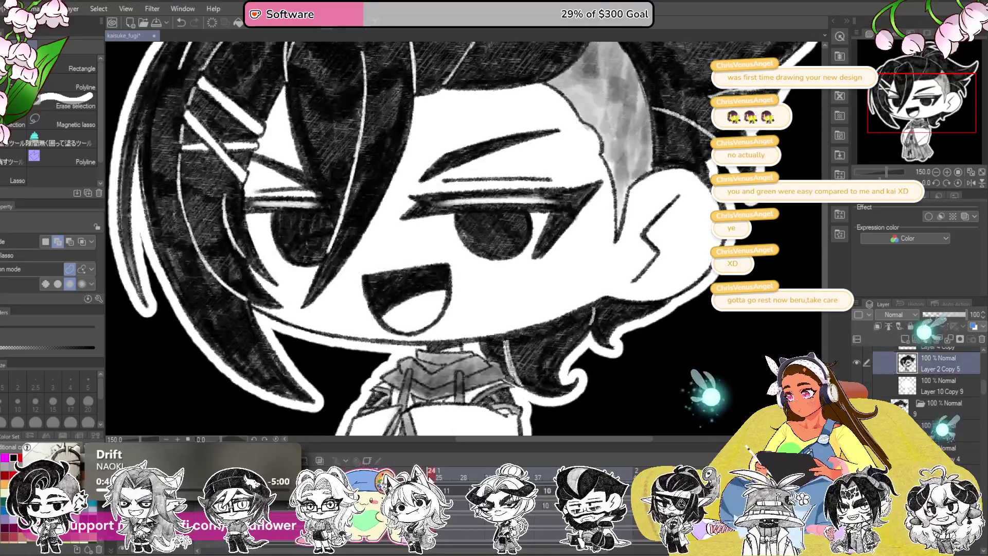
Step between the smiling and open-mouth frames to compare, then bring up options for the extra layer
key(ctrl+z)
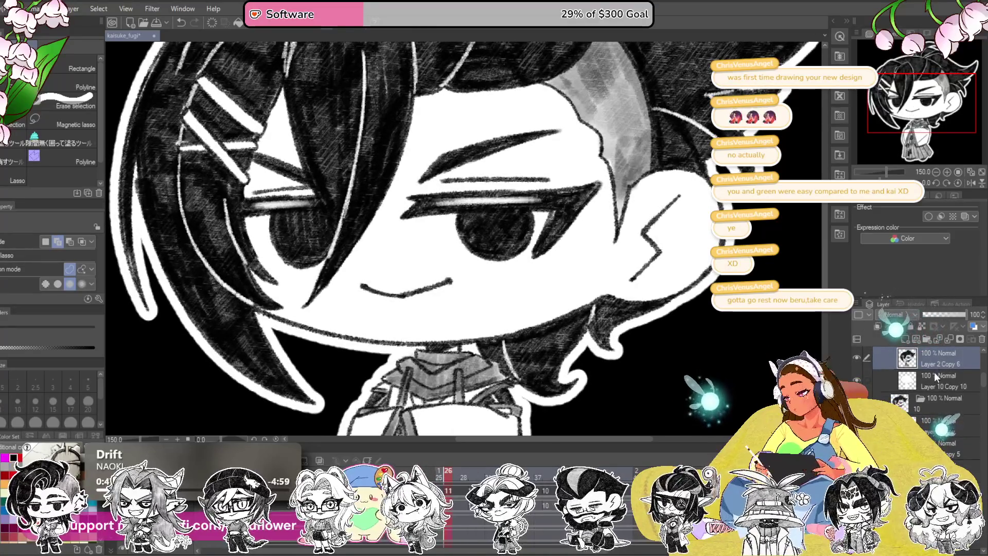
key(ctrl+y)
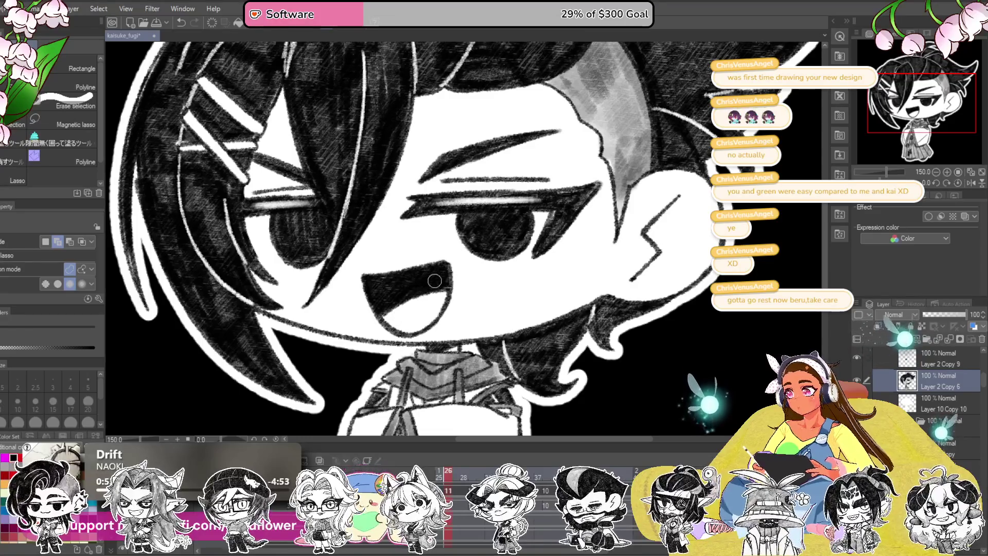
right_click(936, 359)
Delete Layer 2 Copy 9, move to frame 28, and add a 45% copy of the open mouth over the smile
click(932, 314)
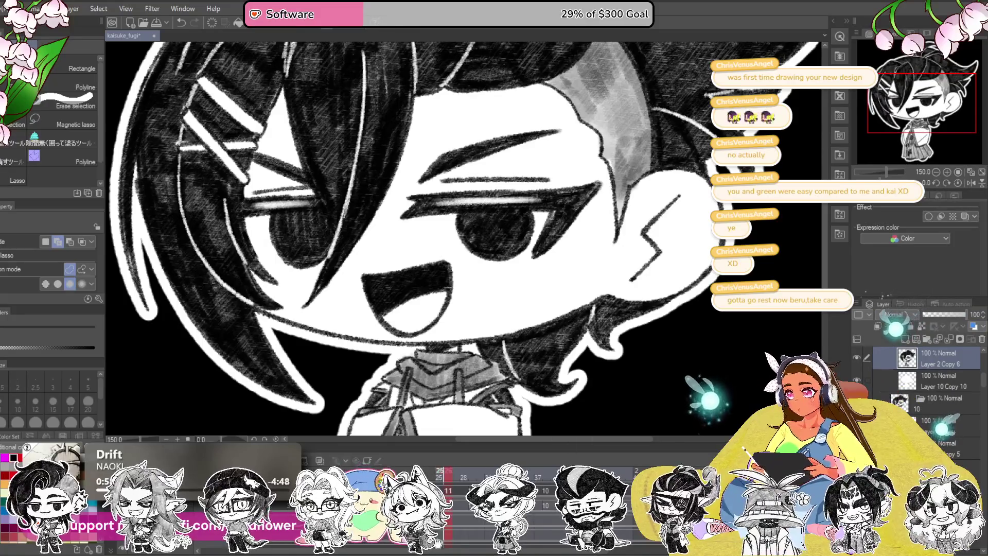
drag(455, 480, 495, 480)
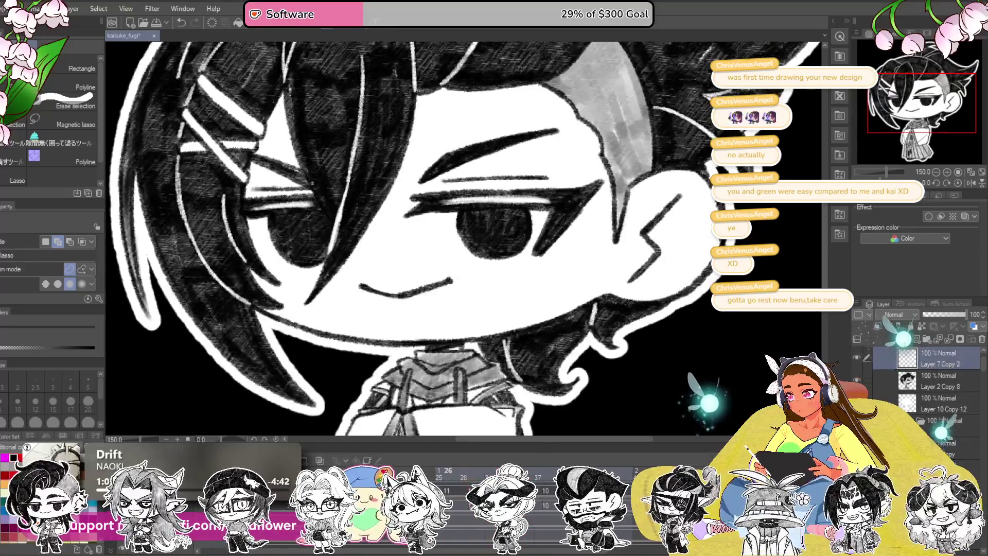
click(935, 383)
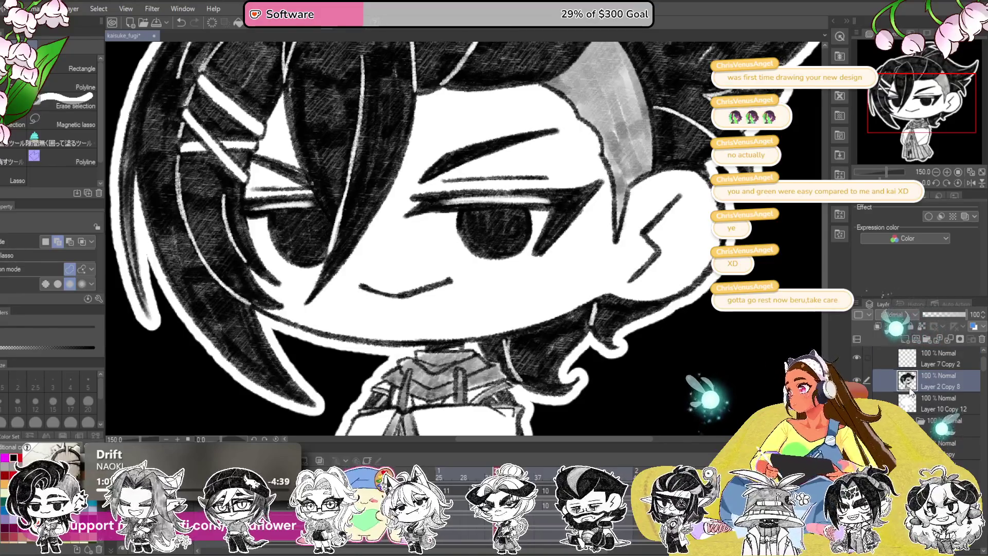
click(940, 341)
Erase the smile line on Layer 2 Copy 8 and switch to the pencil
click(938, 403)
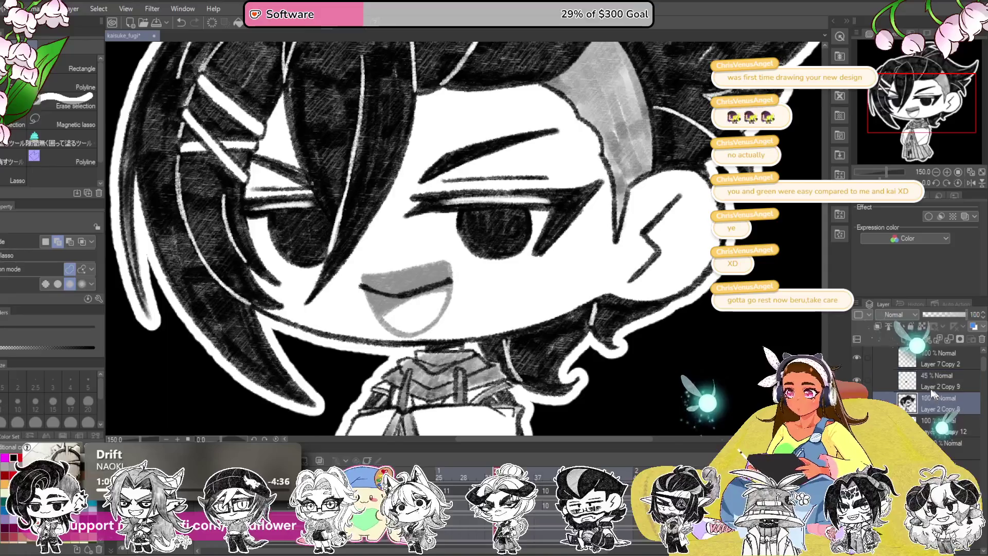
scroll(313, 266, up, 3)
drag(313, 266, 474, 251)
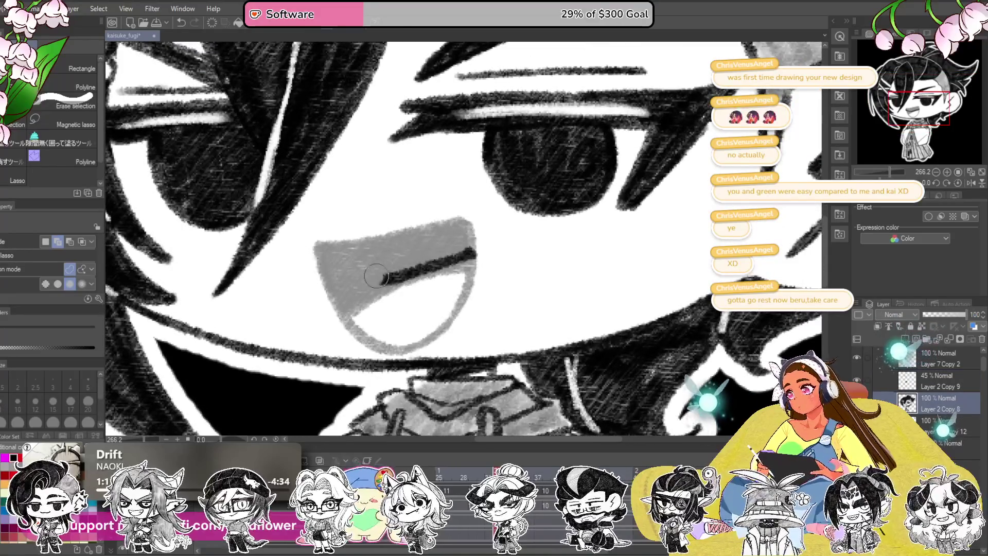
mouse_move(357, 288)
mouse_down()
mouse_move(371, 247)
mouse_move(328, 186)
mouse_move(351, 235)
mouse_up()
key(p)
Trace the open mouth's edges over the guide and fill its interior with dark shading
mouse_move(324, 181)
mouse_down()
mouse_move(380, 277)
mouse_move(450, 273)
mouse_up()
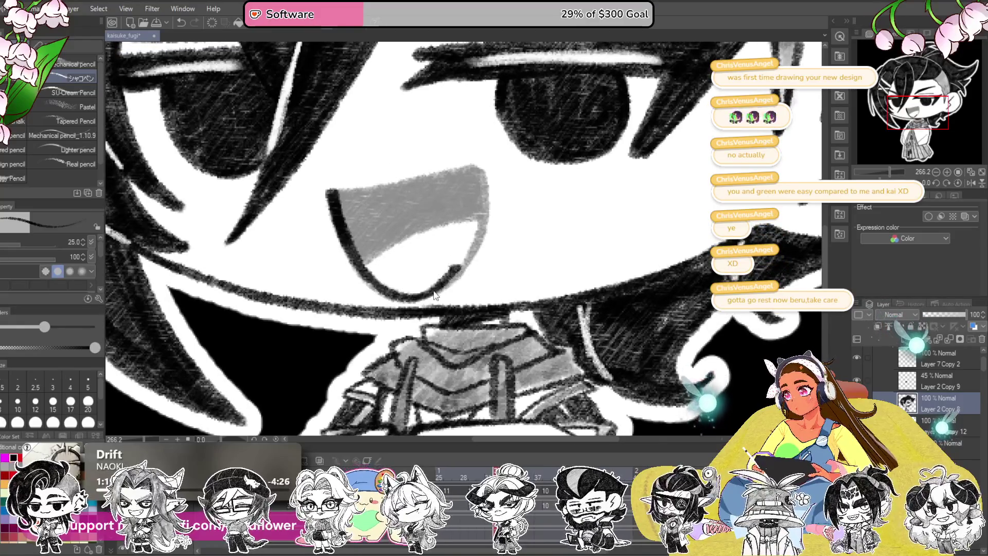
mouse_move(398, 298)
mouse_down()
mouse_move(465, 261)
mouse_move(477, 172)
mouse_move(475, 224)
mouse_move(534, 252)
mouse_move(494, 278)
mouse_up()
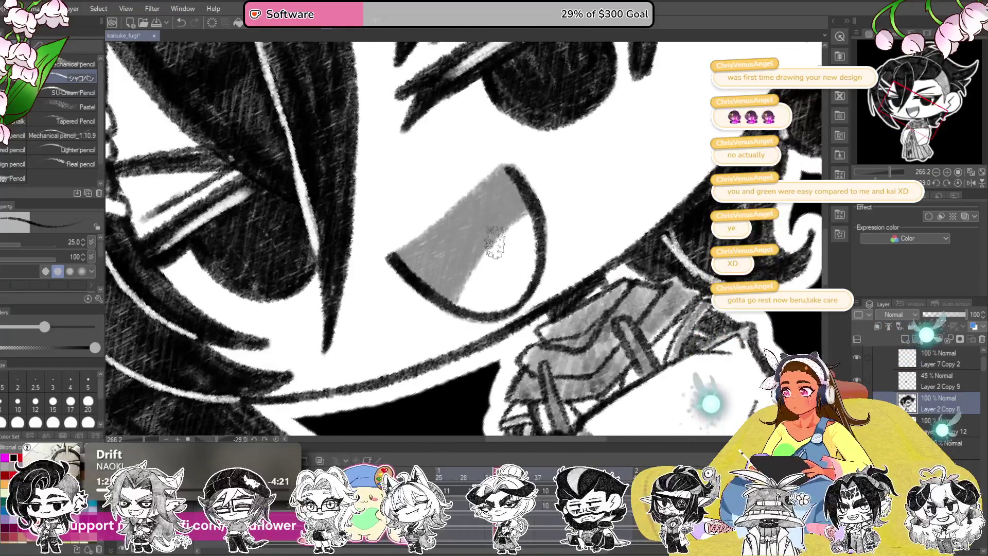
mouse_move(533, 197)
mouse_down()
mouse_move(471, 255)
mouse_move(462, 298)
mouse_up()
mouse_move(517, 212)
mouse_down()
mouse_move(457, 305)
mouse_move(525, 189)
mouse_move(509, 185)
mouse_up()
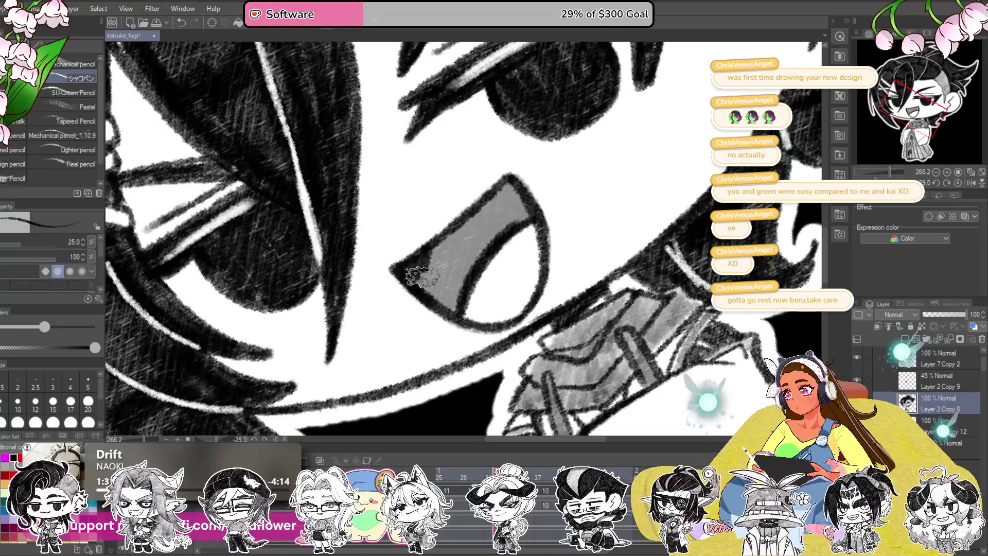
mouse_move(422, 277)
mouse_down()
mouse_move(508, 220)
mouse_move(455, 232)
mouse_move(462, 287)
mouse_up()
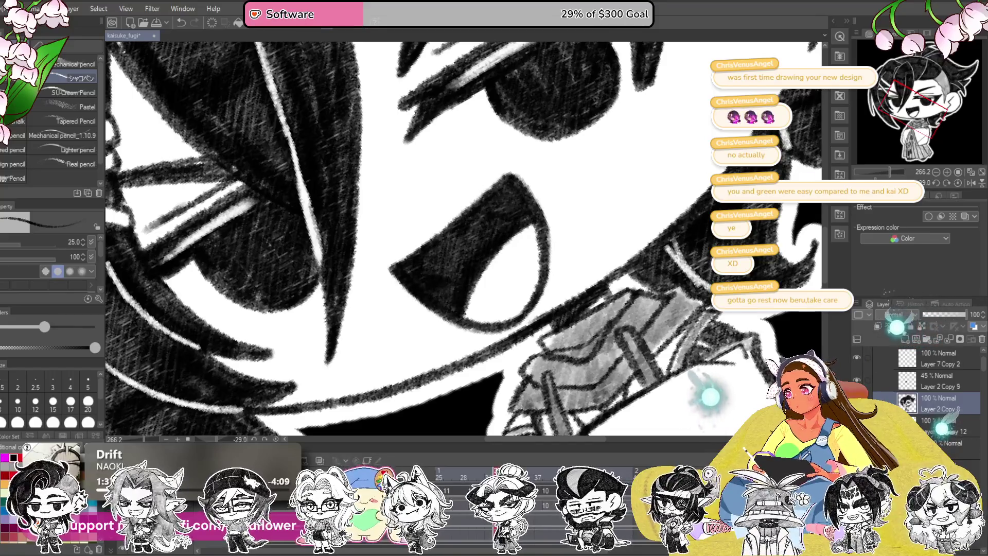
Reset the canvas rotation, delete the 45% Layer 2 Copy 9 guide, and recentre on the mouth
click(958, 184)
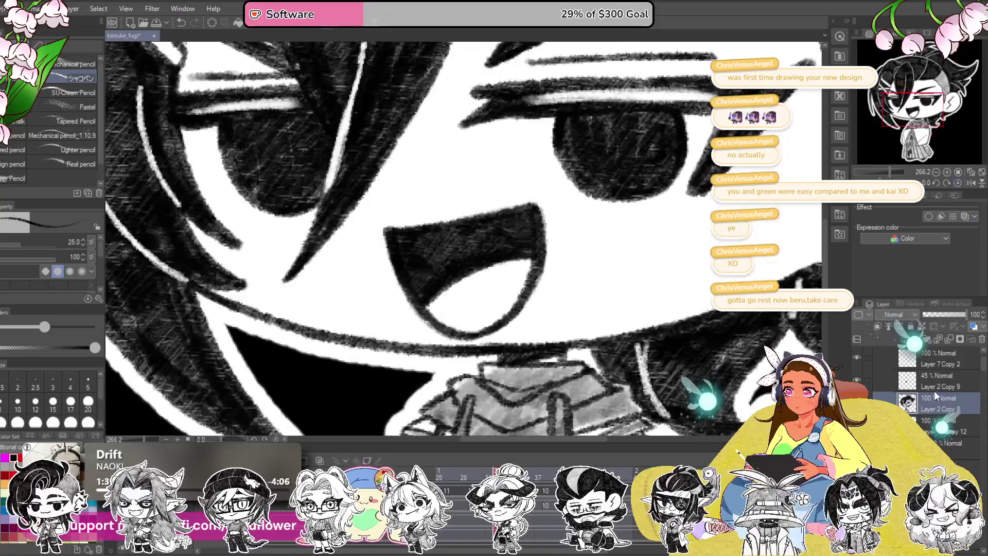
click(966, 379)
click(983, 340)
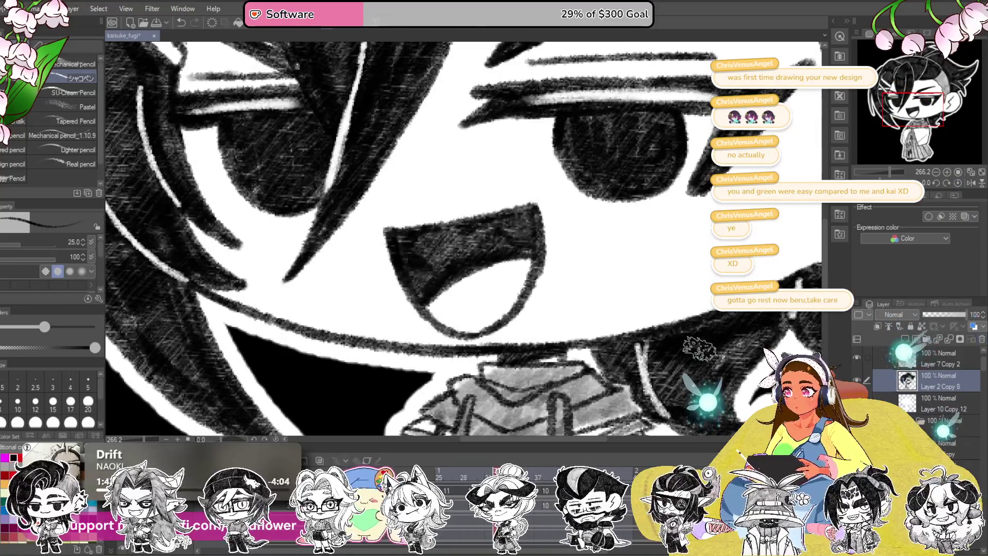
mouse_move(430, 283)
mouse_down()
mouse_move(473, 289)
mouse_move(448, 265)
mouse_move(469, 245)
mouse_up()
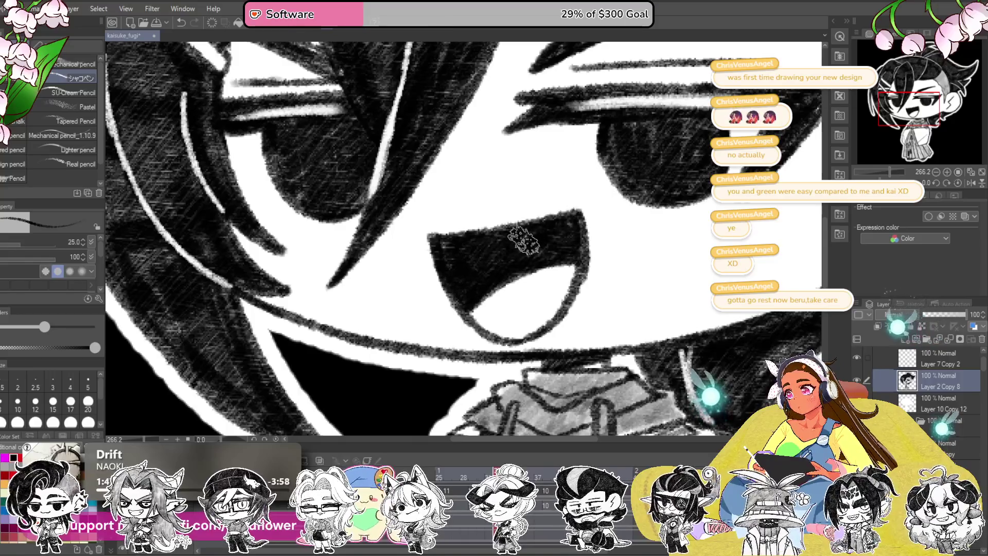
scroll(525, 242, down, 5)
scroll(591, 220, up, 5)
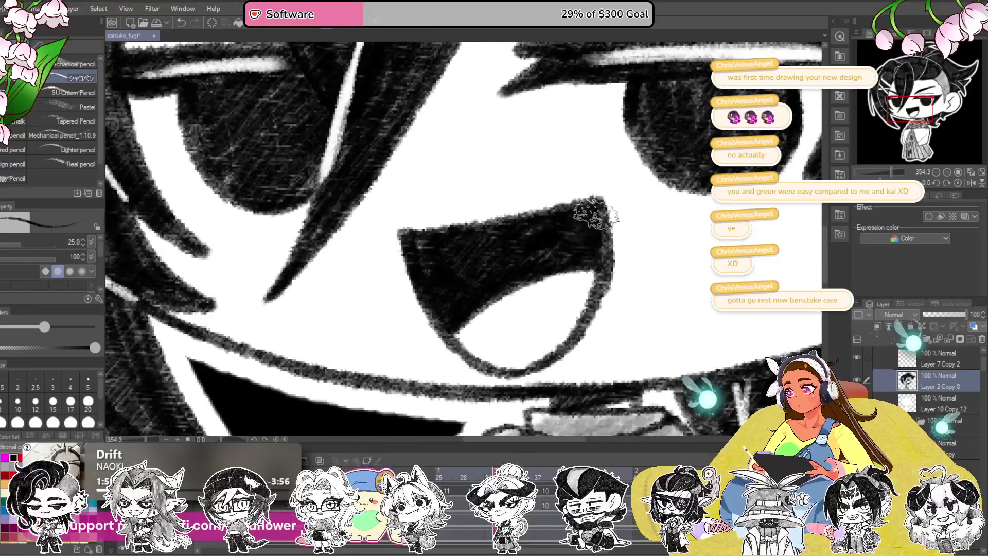
scroll(595, 216, down, 3)
scroll(594, 216, down, 2)
Pan the canvas to bring the whole face into view before exporting
drag(494, 264, 495, 310)
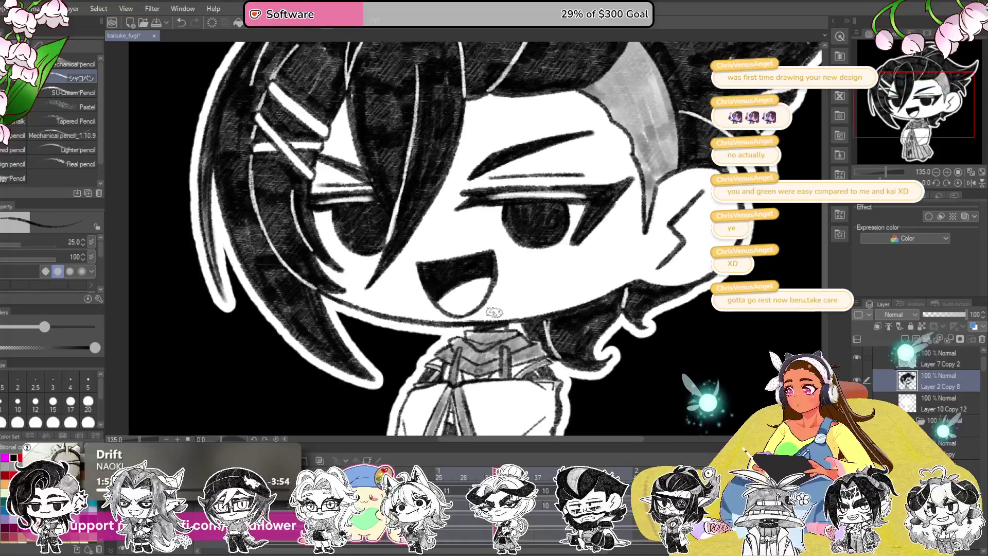
scroll(494, 311, up, 2)
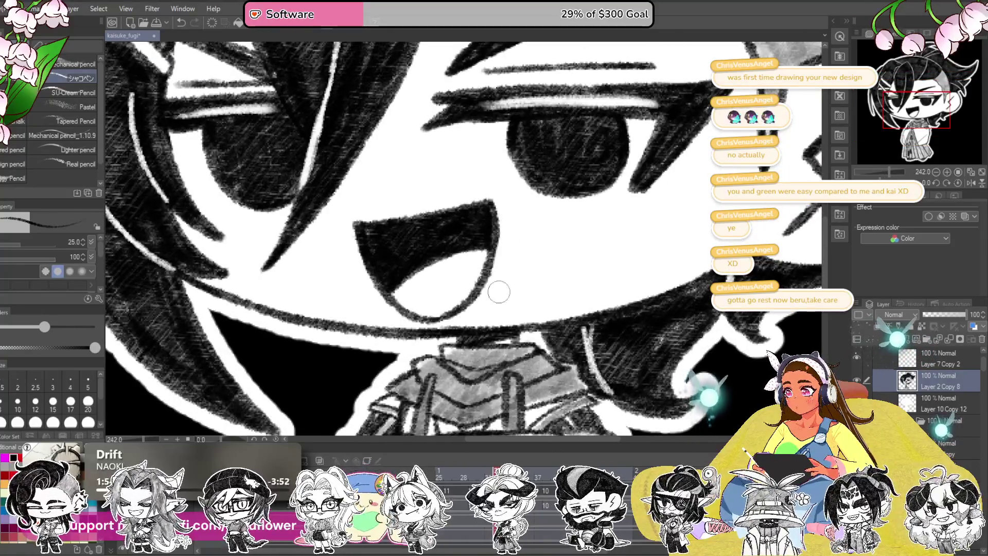
scroll(499, 292, down, 3)
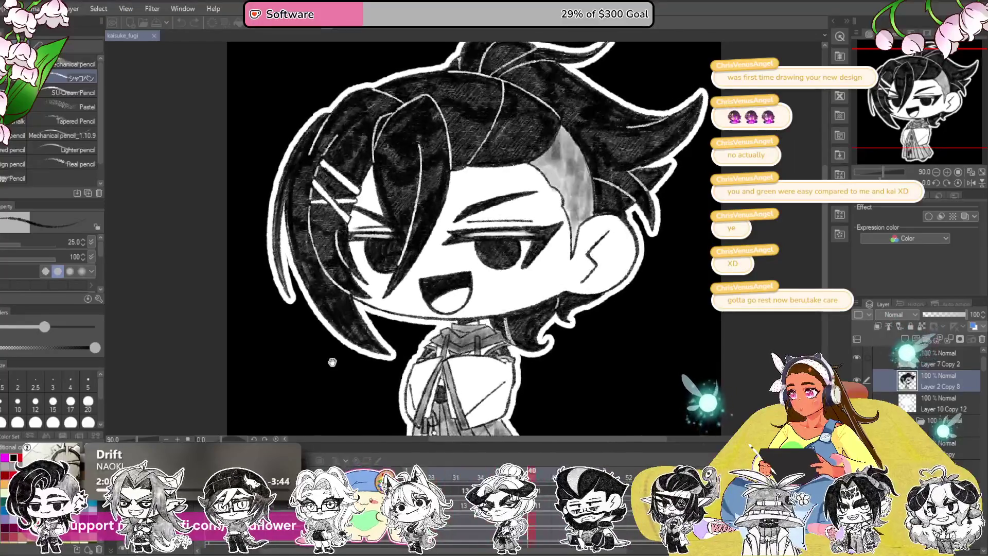
scroll(554, 281, down, 3)
scroll(552, 282, up, 3)
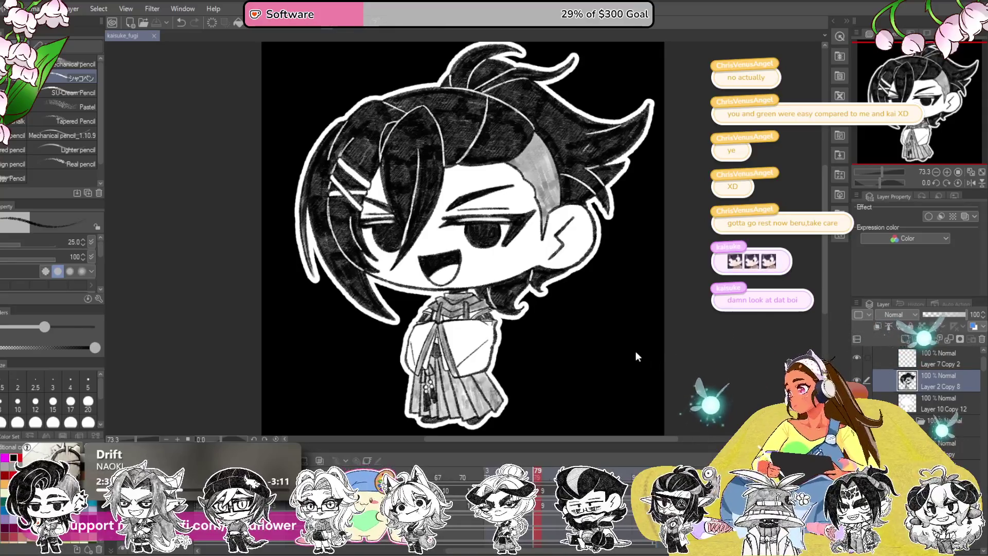
Export the talking animation as a 1000×1000 animated GIF with the black background kept
click(18, 9)
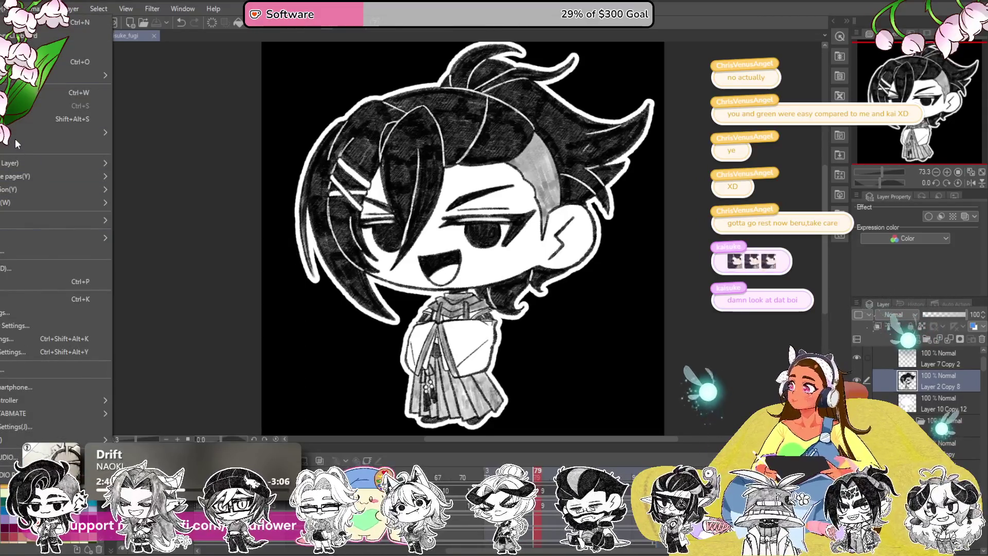
mouse_move(16, 177)
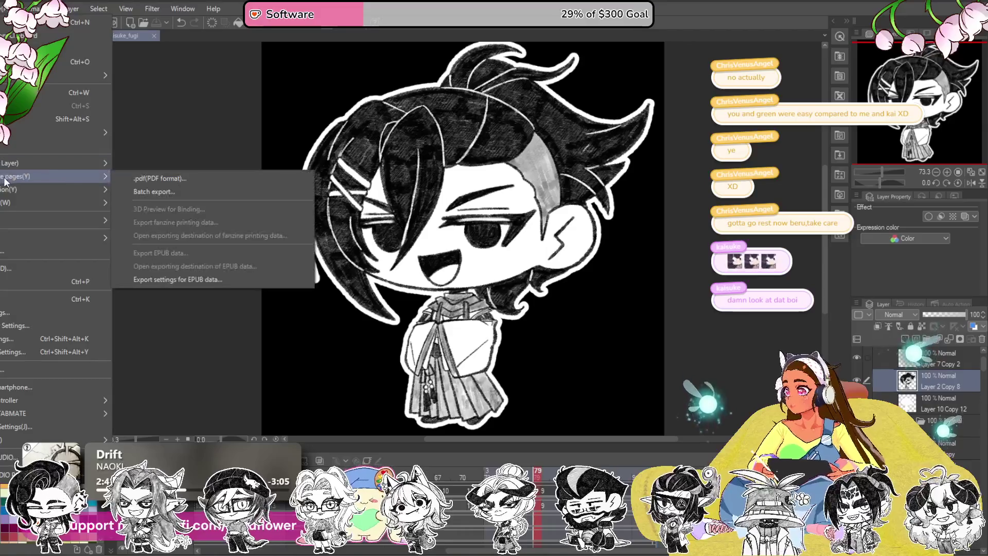
click(135, 205)
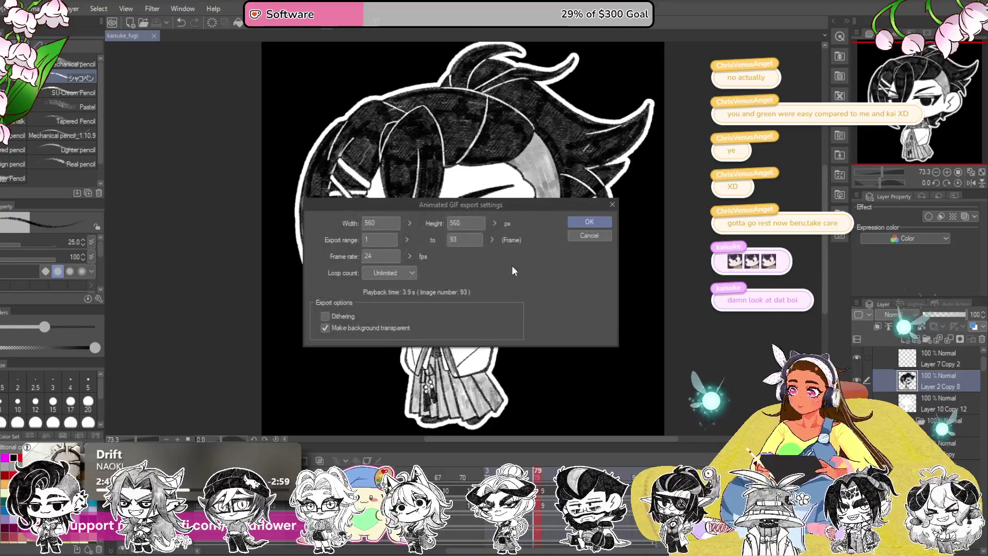
text(1000)
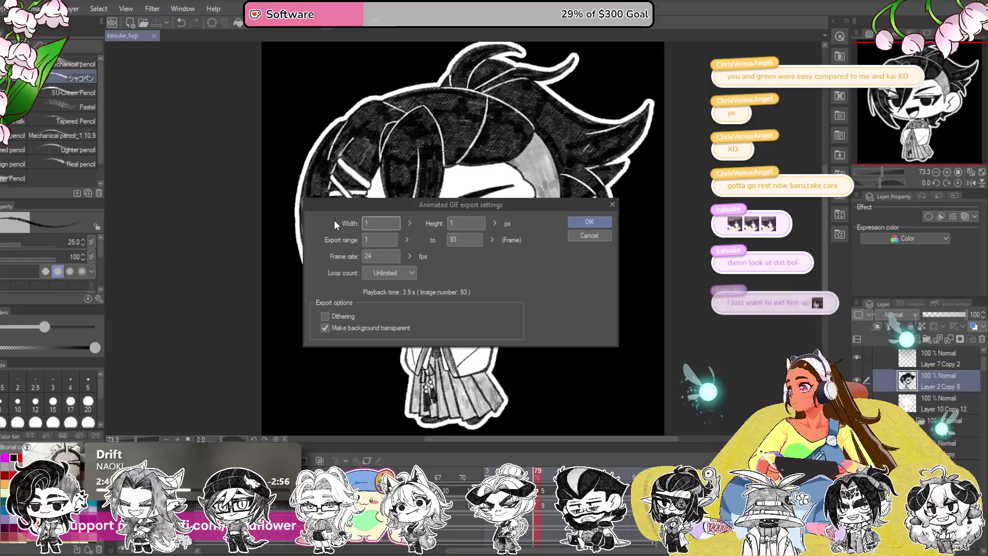
click(325, 327)
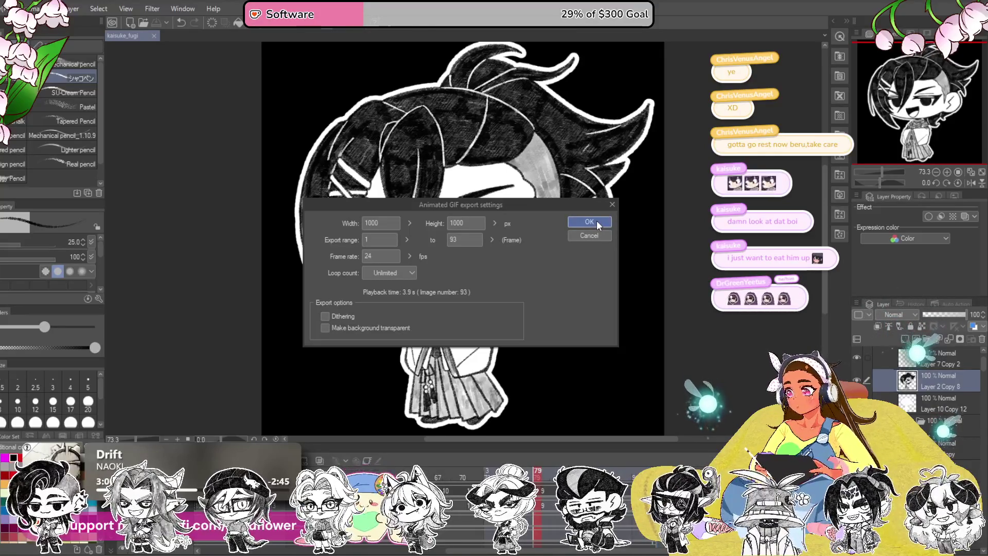
click(591, 222)
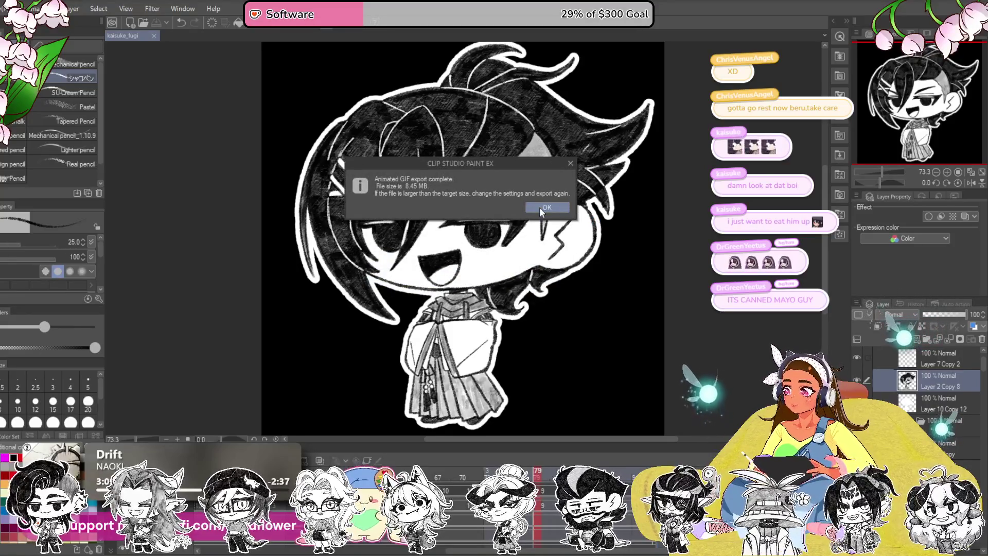
click(543, 209)
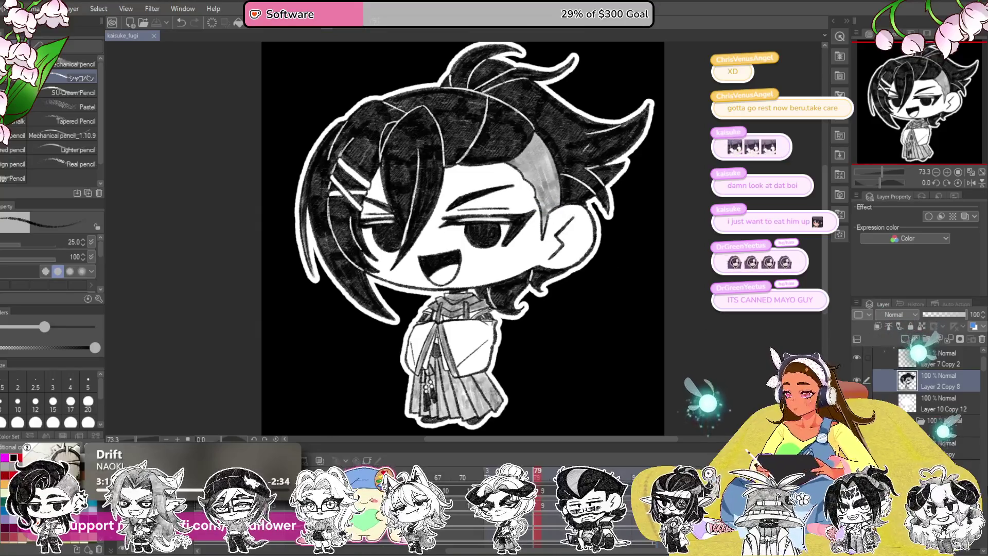
scroll(919, 386, down, 5)
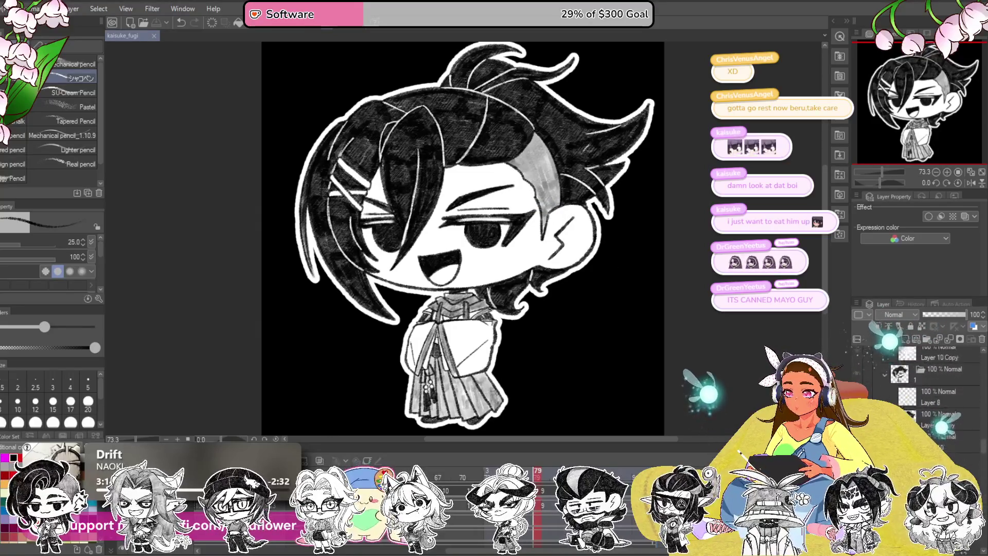
scroll(934, 386, down, 3)
scroll(935, 386, down, 2)
Collapse the talking and mouth closed folders and hide the black background and outline layer
click(876, 356)
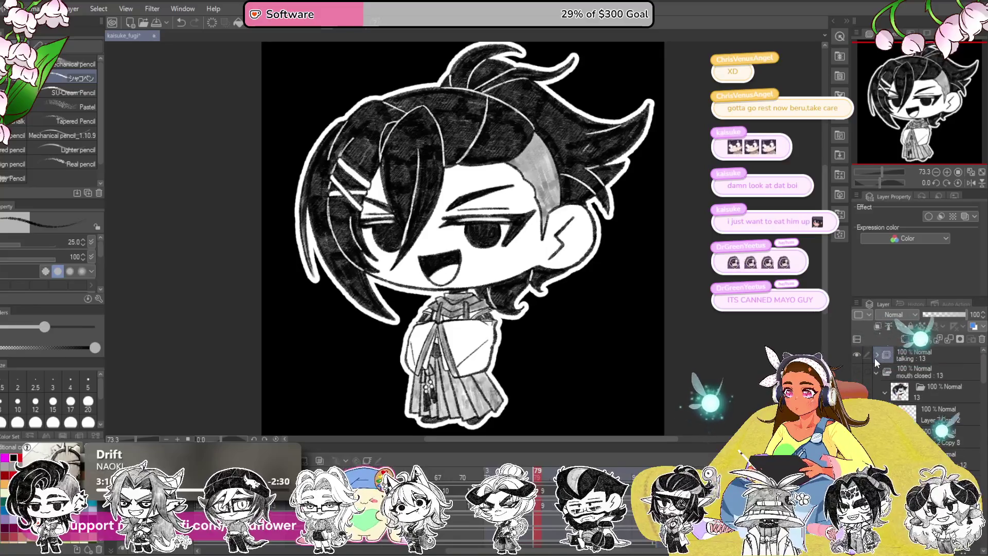
click(878, 373)
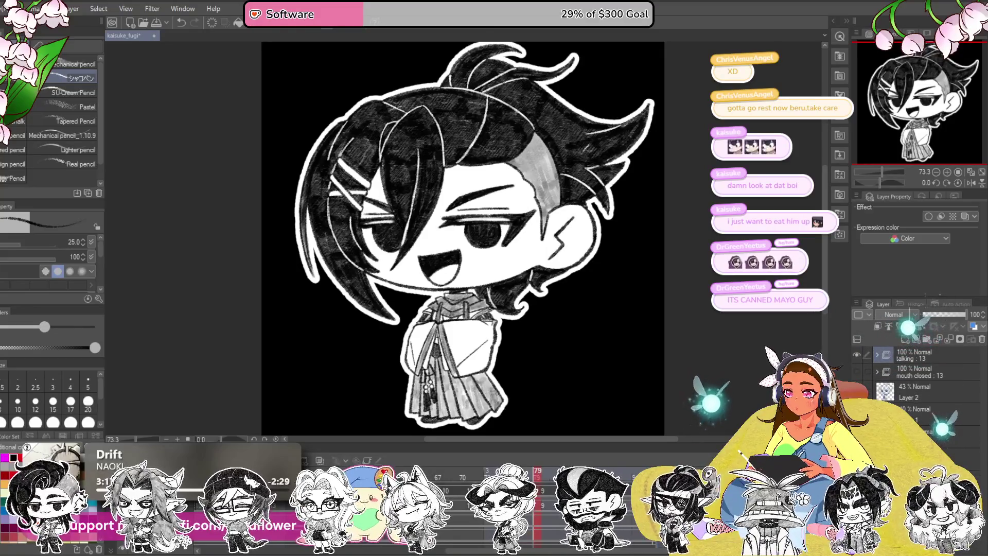
click(887, 317)
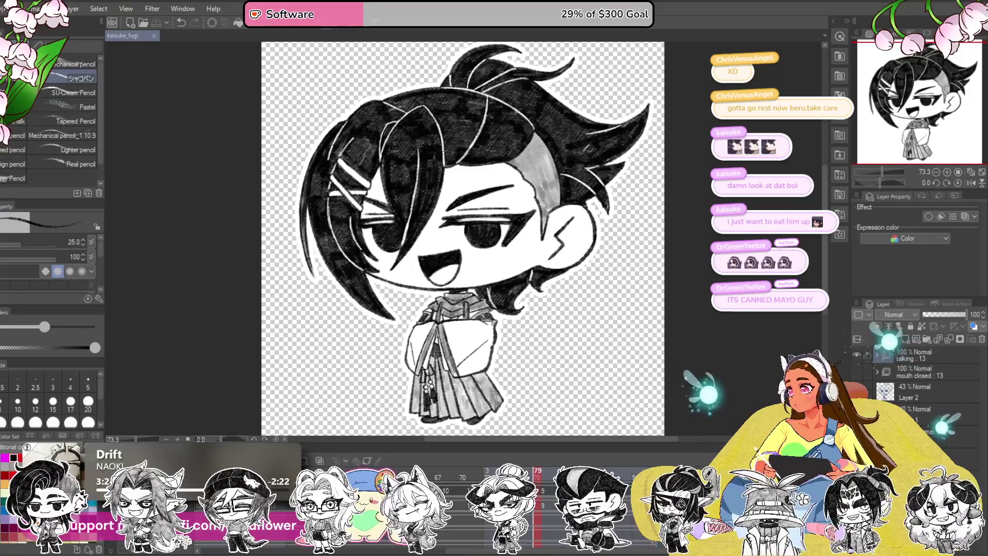
Export the talking animation as a 1000 px wide animated GIF with a transparent background
click(11, 8)
mouse_move(31, 176)
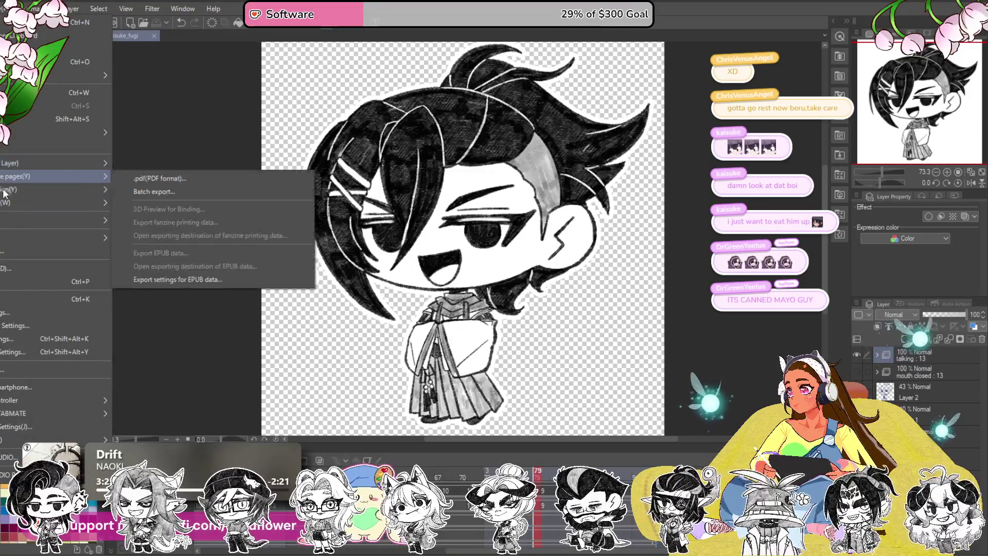
click(190, 209)
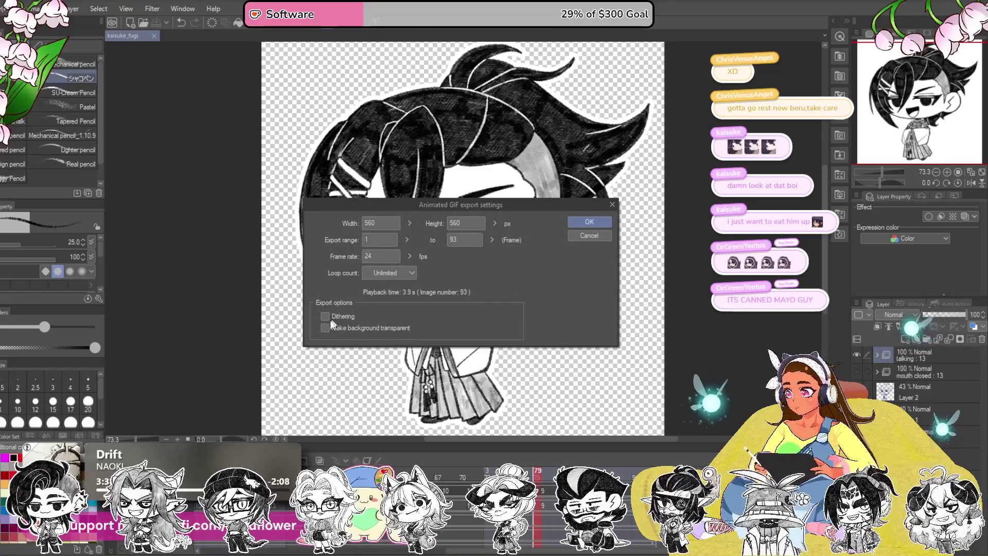
double_click(380, 221)
text(1000)
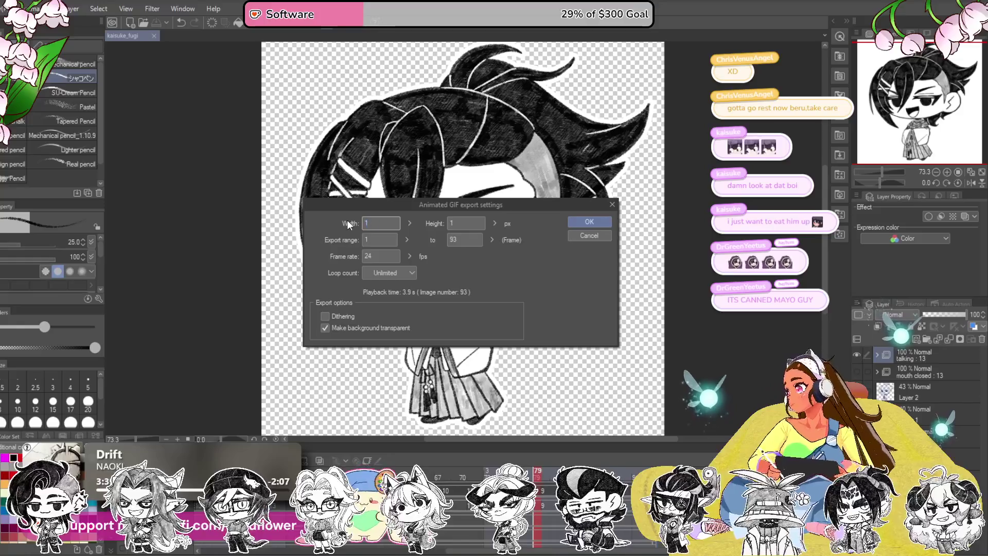
click(382, 240)
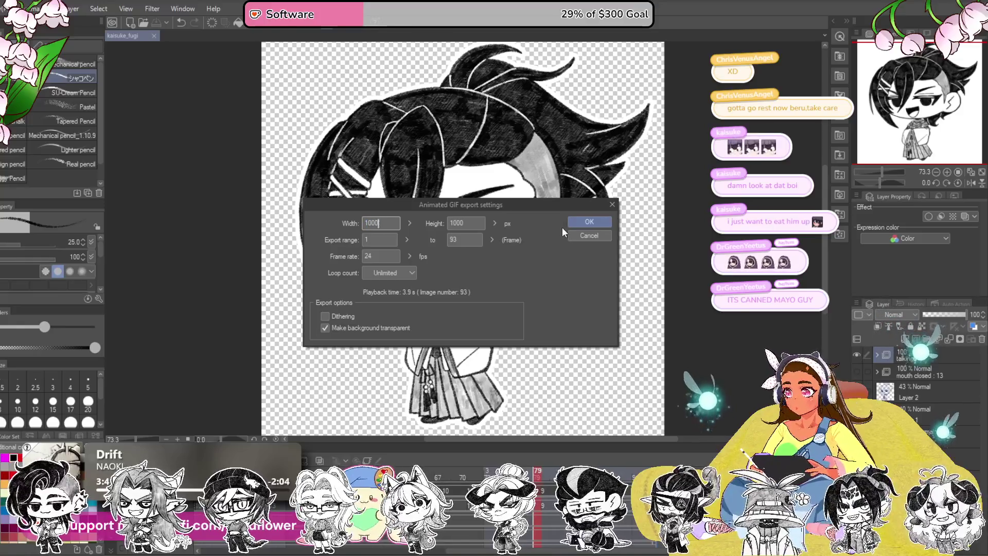
click(591, 222)
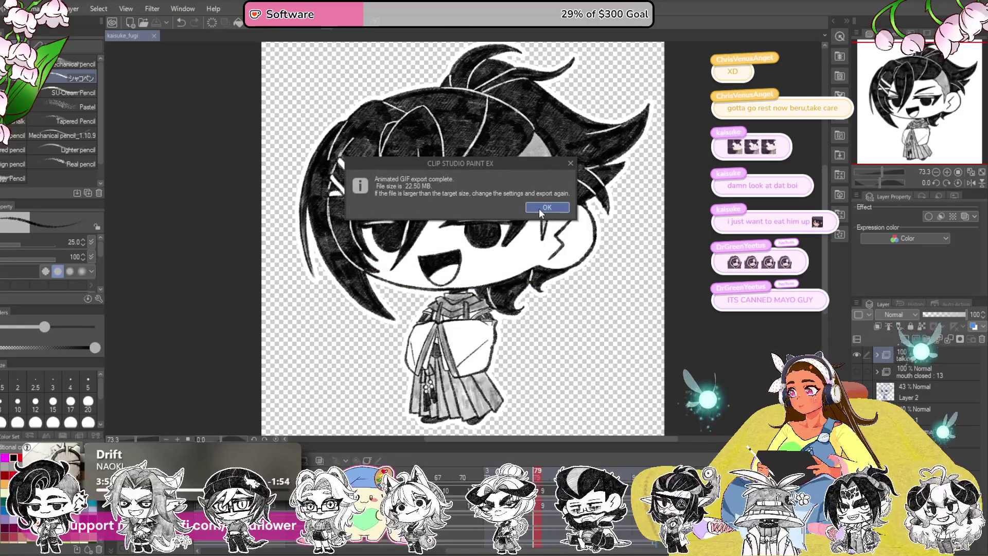
click(544, 208)
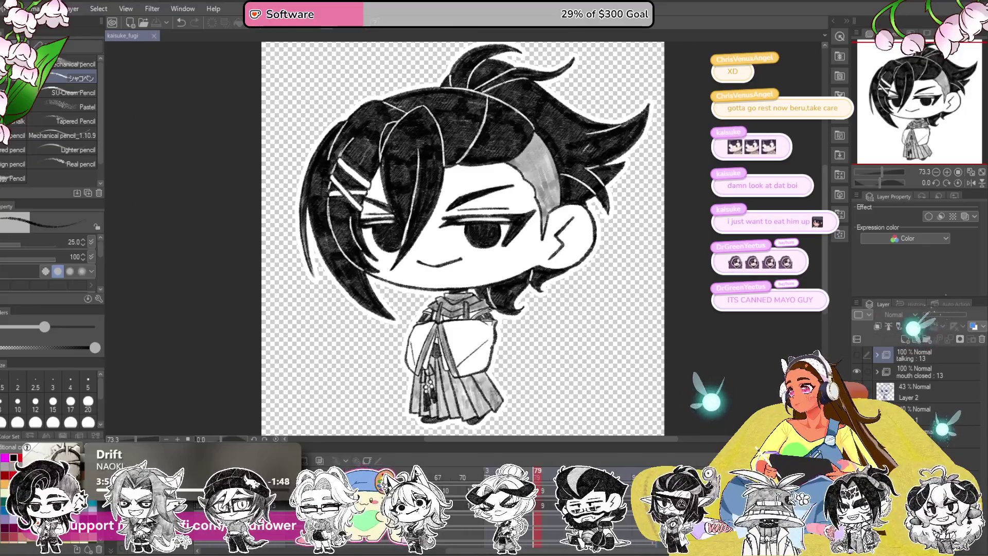
Export the mouth-closed animation as a 1000 px wide transparent animated GIF
click(16, 9)
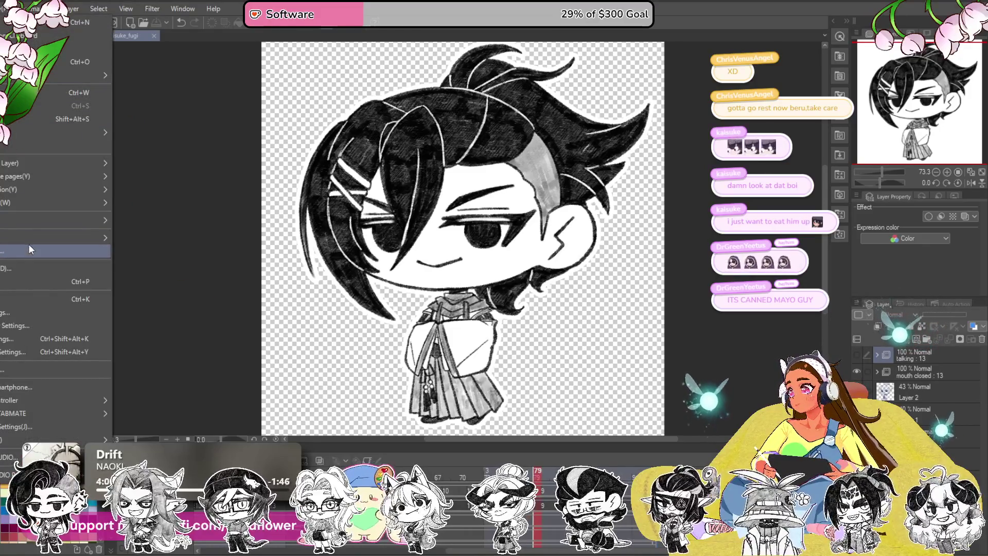
mouse_move(47, 190)
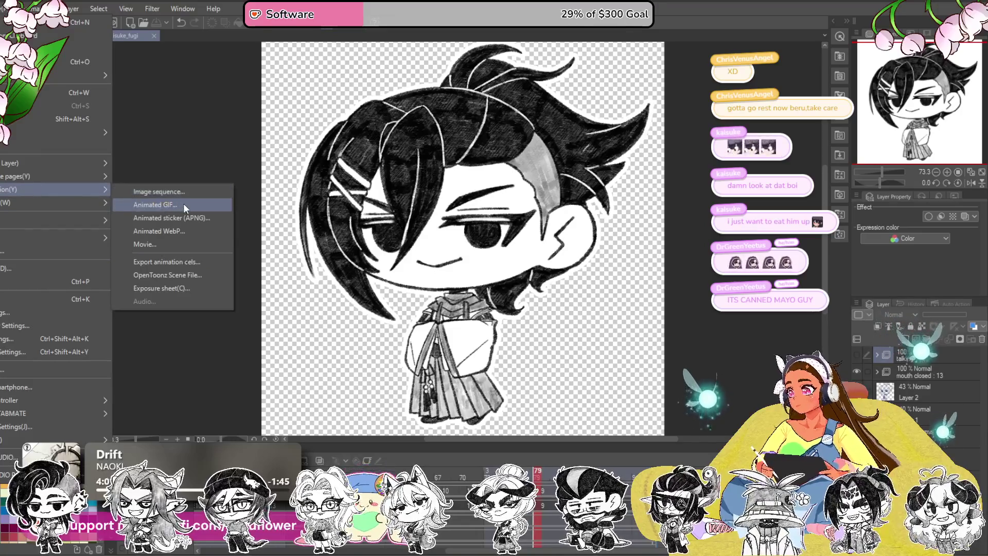
click(183, 204)
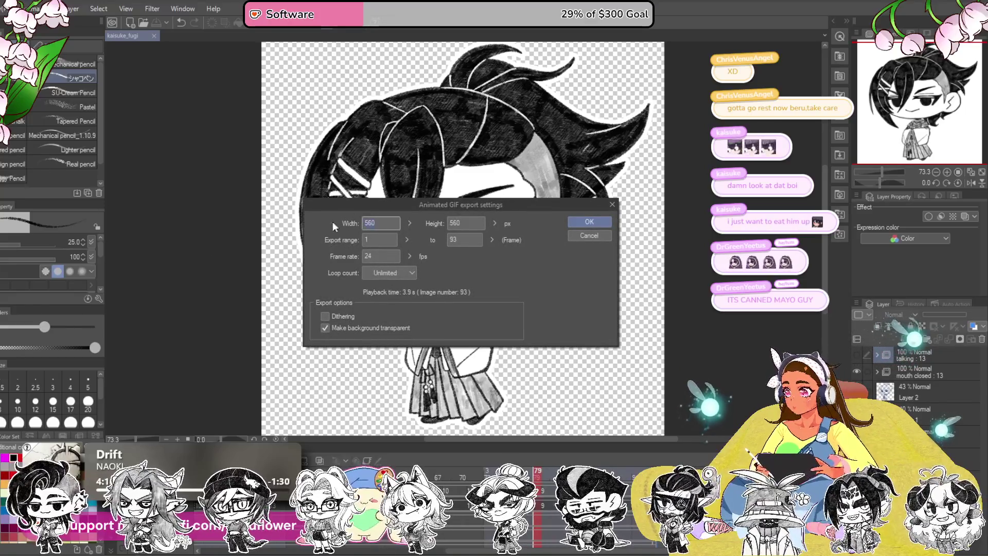
text(1000)
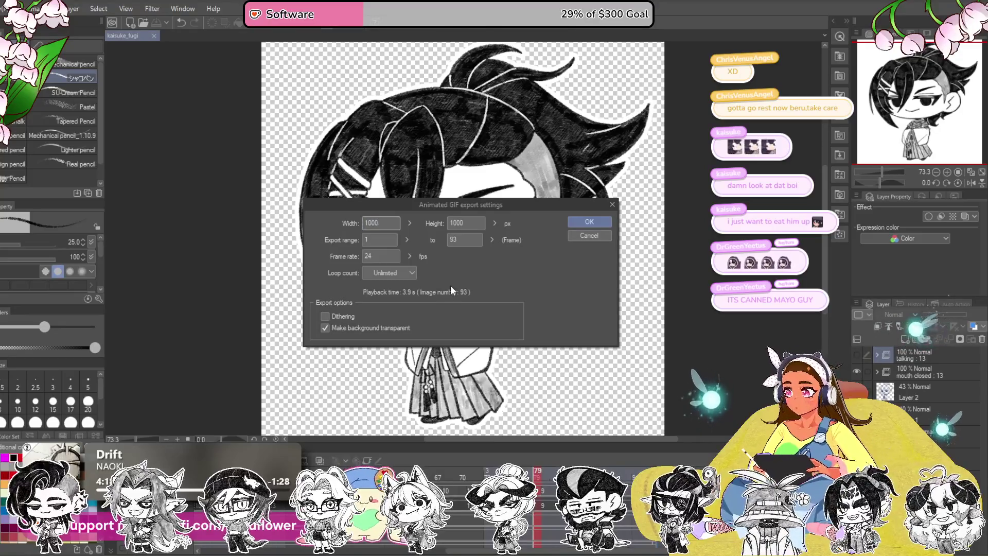
click(582, 226)
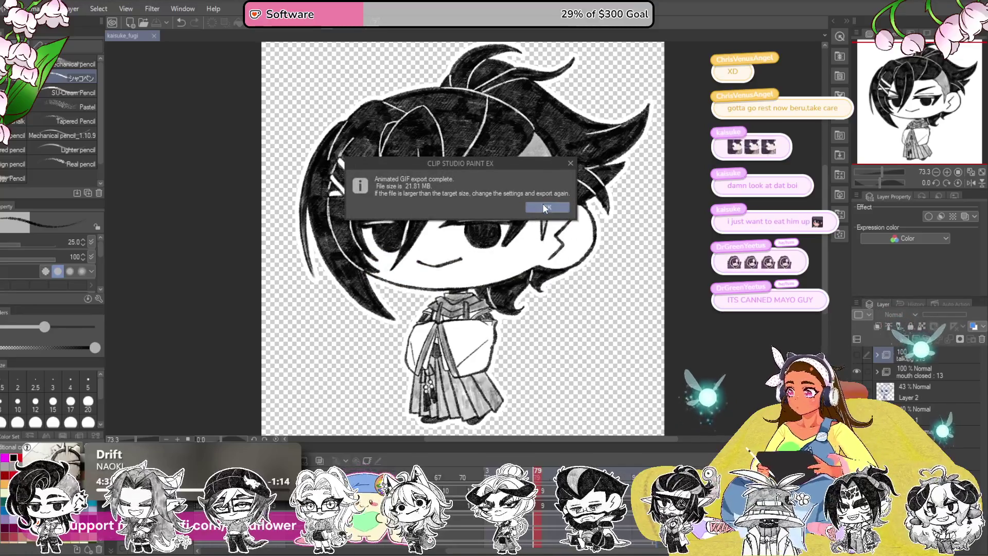
click(544, 208)
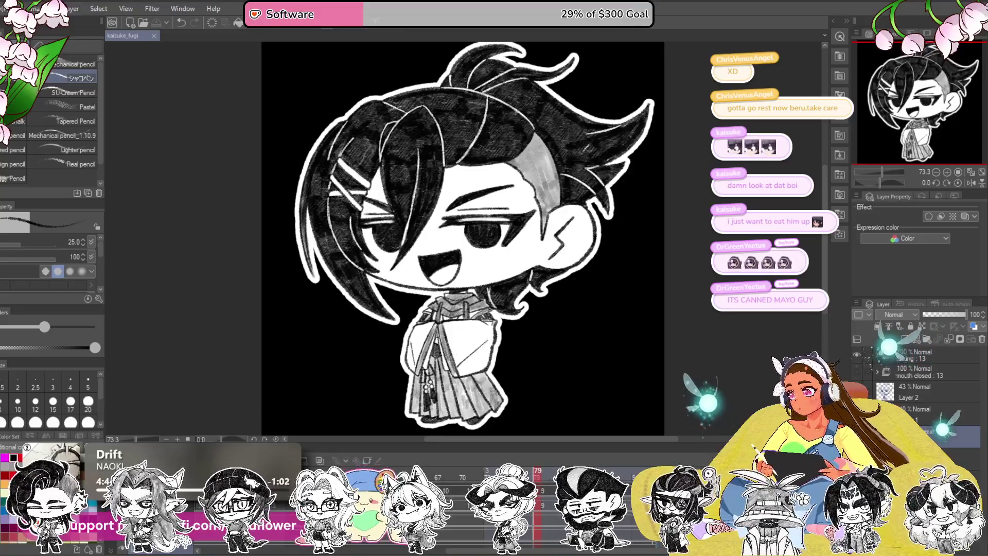
Hide and restore the black background layer, then close the chibi document with Ctrl+W
click(858, 409)
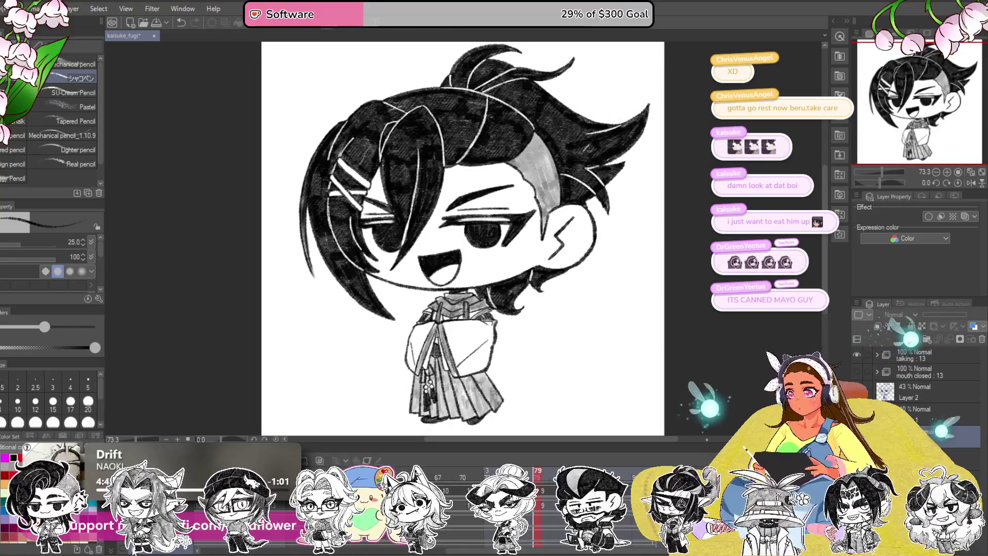
click(857, 409)
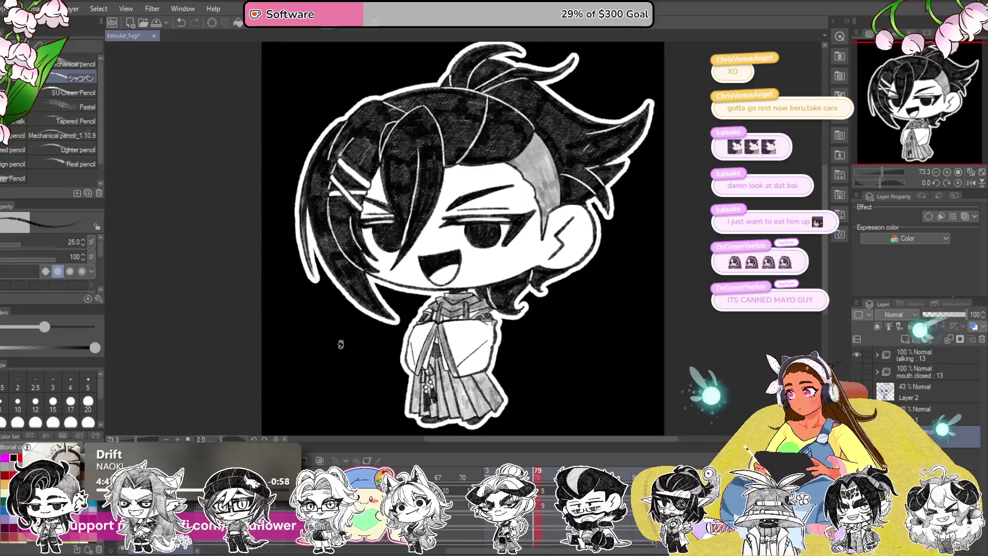
scroll(340, 345, down, 1)
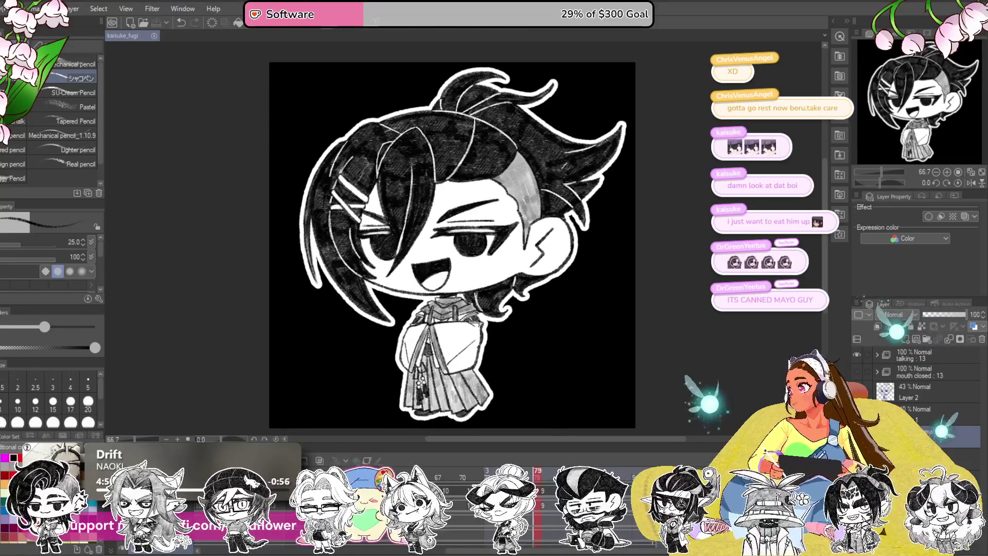
key(ctrl+w)
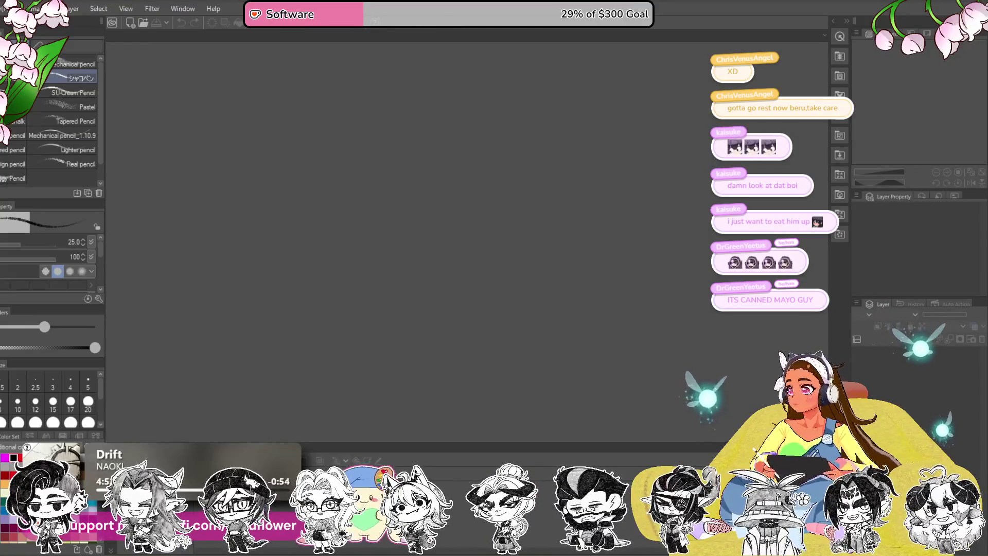
Reopen the kaisuke_fugi project from the recently opened files list
click(12, 9)
click(223, 82)
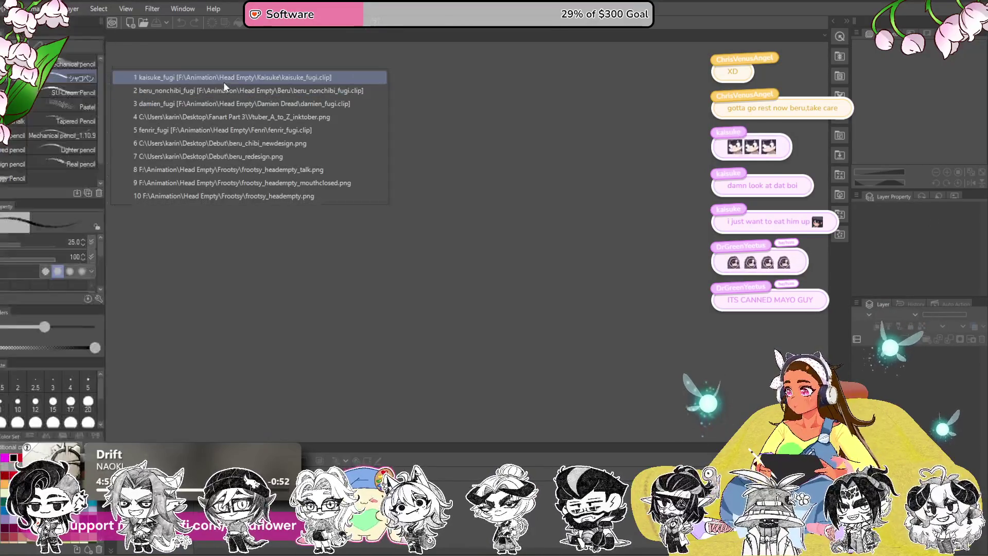